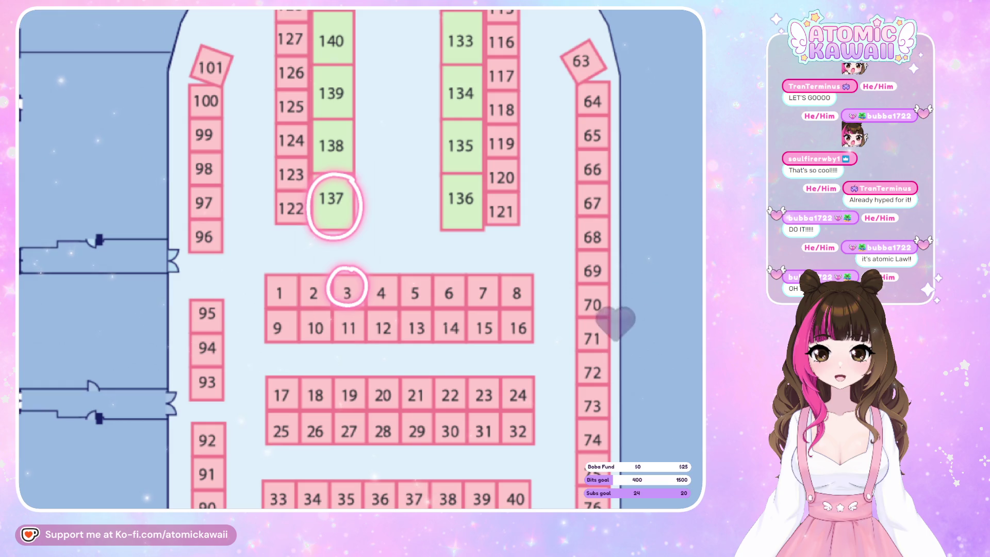
- Zoom out on the floor map until the whole venue, including Entrance and Exit, is visible
{"action": "scroll", "coordinate": [370, 139], "scroll_direction": "down", "scroll_amount": 2}
{"action": "scroll", "coordinate": [369, 139], "scroll_direction": "down", "scroll_amount": 2}
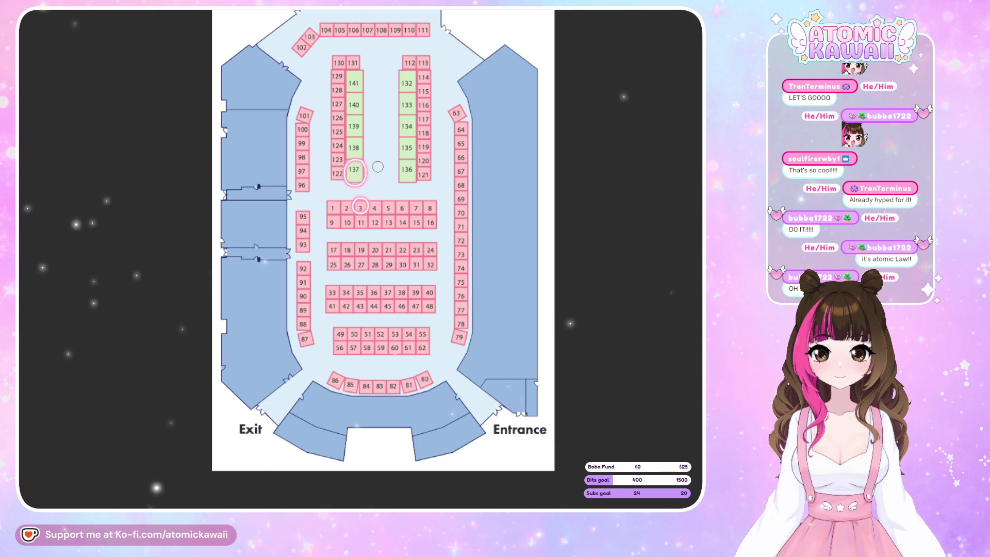
- Draw pink freehand strokes tracing the route from the Entrance up the right aisle to booth 137
{"action": "left_click_drag", "start_coordinate": [413, 43], "coordinate": [396, 41]}
{"action": "left_click_drag", "start_coordinate": [321, 192], "coordinate": [432, 190]}
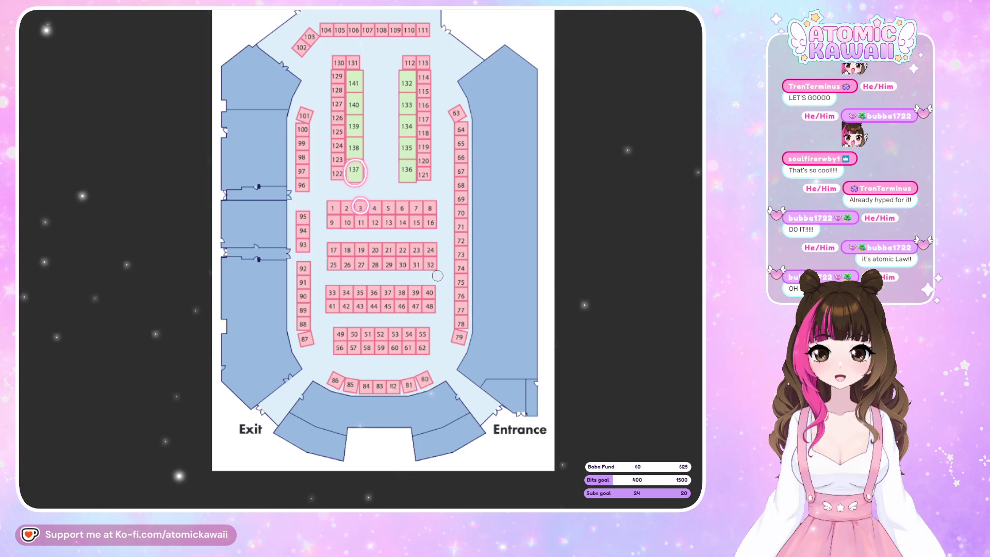
{"action": "mouse_move", "coordinate": [466, 390]}
{"action": "left_mouse_down"}
{"action": "mouse_move", "coordinate": [443, 129]}
{"action": "mouse_move", "coordinate": [392, 39]}
{"action": "mouse_move", "coordinate": [316, 102]}
{"action": "left_mouse_up"}
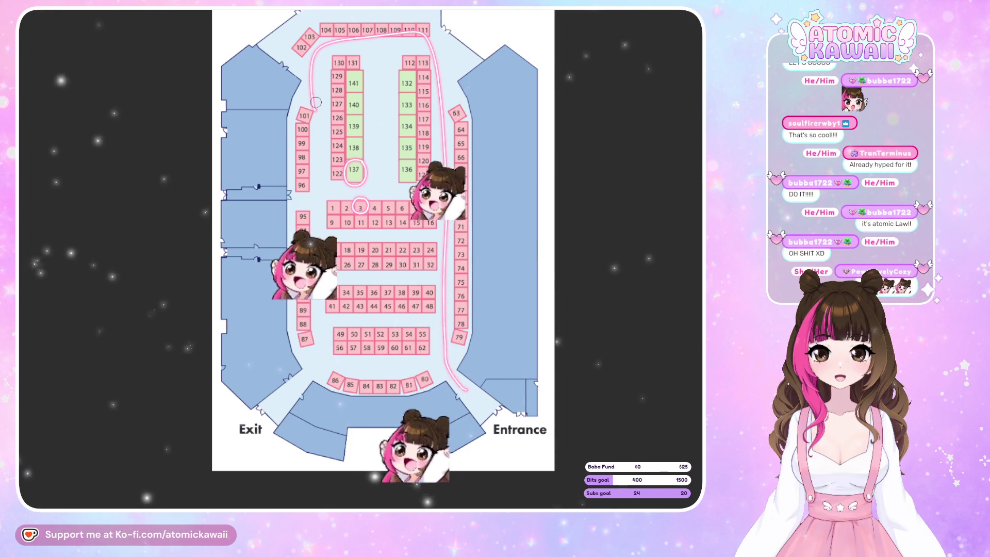
{"action": "left_click_drag", "start_coordinate": [479, 398], "coordinate": [440, 355]}
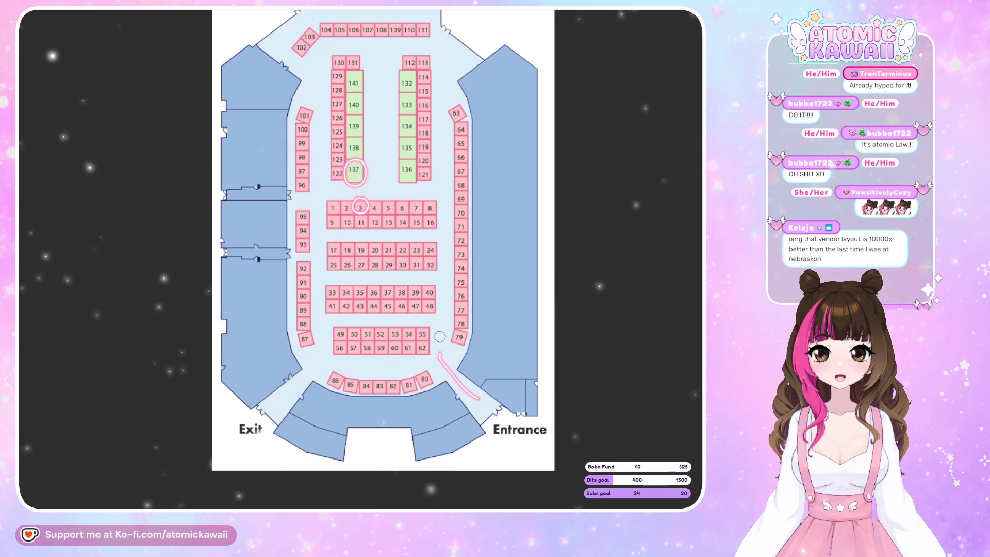
{"action": "mouse_move", "coordinate": [467, 393]}
{"action": "left_mouse_down"}
{"action": "mouse_move", "coordinate": [438, 196]}
{"action": "mouse_move", "coordinate": [385, 47]}
{"action": "mouse_move", "coordinate": [374, 188]}
{"action": "left_mouse_up"}
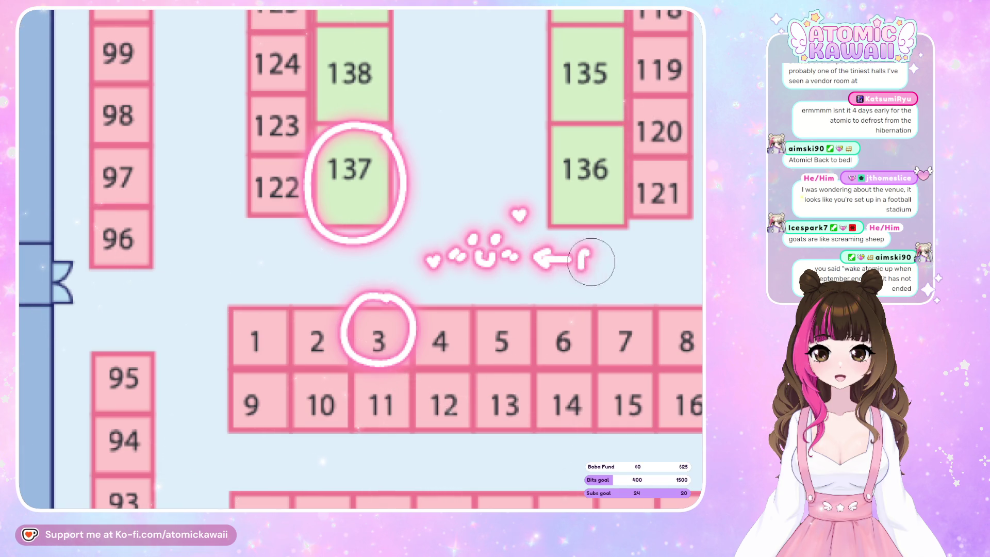
- Handwrite ATOMIC in pink after the left-pointing arrow beside the face doodle
{"action": "mouse_move", "coordinate": [609, 250]}
{"action": "left_mouse_down"}
{"action": "mouse_move", "coordinate": [638, 263]}
{"action": "mouse_move", "coordinate": [663, 249]}
{"action": "mouse_move", "coordinate": [668, 268]}
{"action": "mouse_move", "coordinate": [691, 267]}
{"action": "left_mouse_up"}
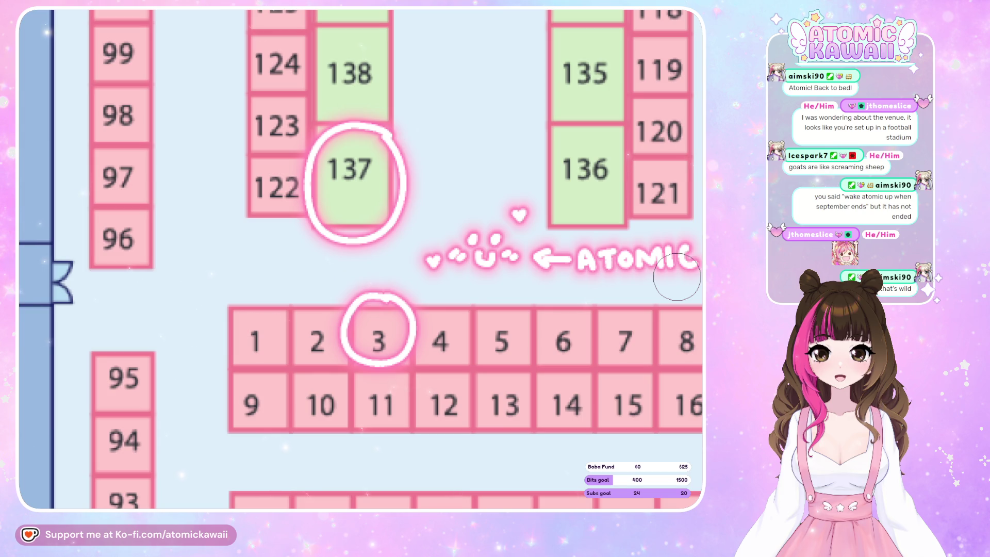
{"action": "scroll", "coordinate": [320, 185], "scroll_direction": "down", "scroll_amount": 5}
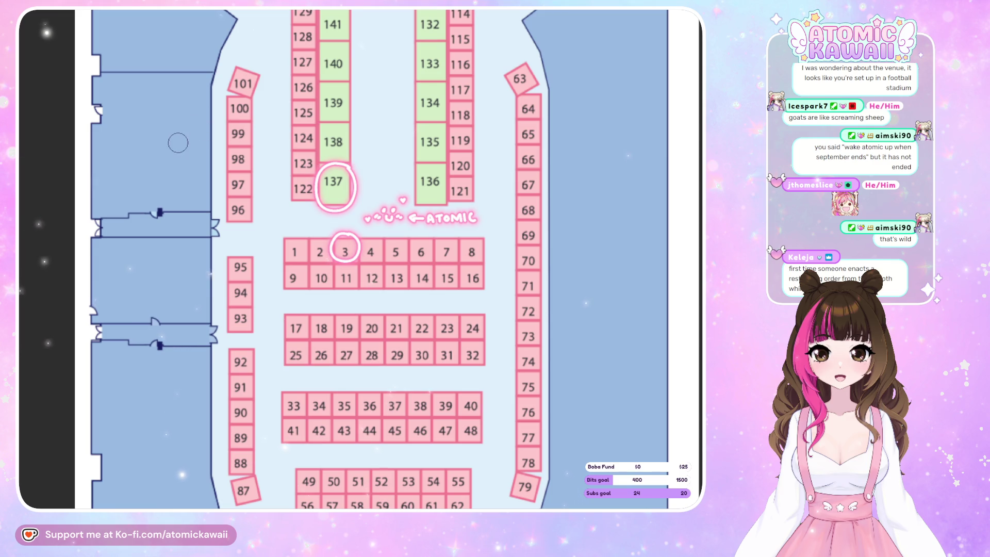
- Zoom out of the floor map so the orange-and-white hamster sticker design takes its place
{"action": "scroll", "coordinate": [464, 247], "scroll_direction": "down", "scroll_amount": 2}
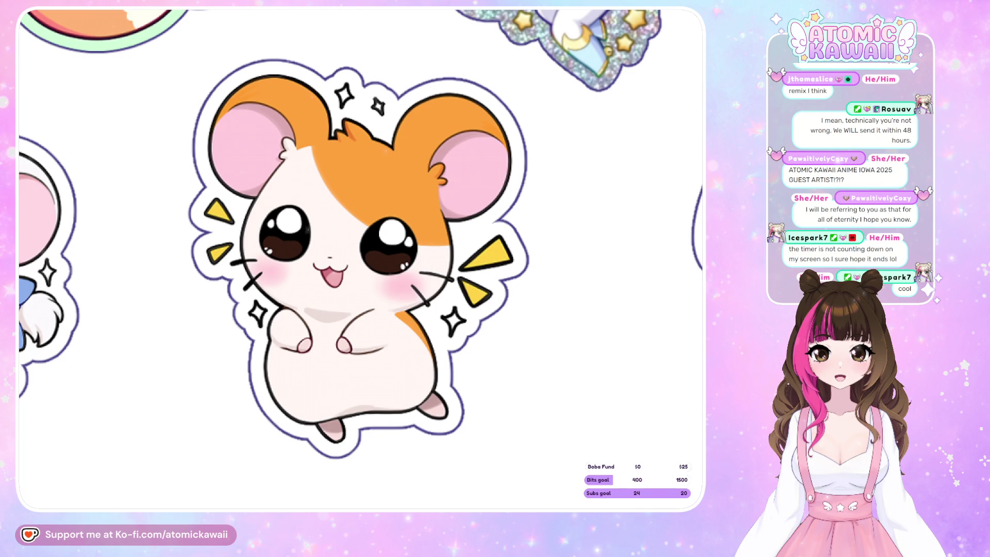
- Adjust the zoom to get a close-up of the white hamster sticker on the Vinyl Stickers sheet
{"action": "scroll", "coordinate": [607, 192], "scroll_direction": "down", "scroll_amount": 2}
{"action": "scroll", "coordinate": [608, 191], "scroll_direction": "down", "scroll_amount": 2}
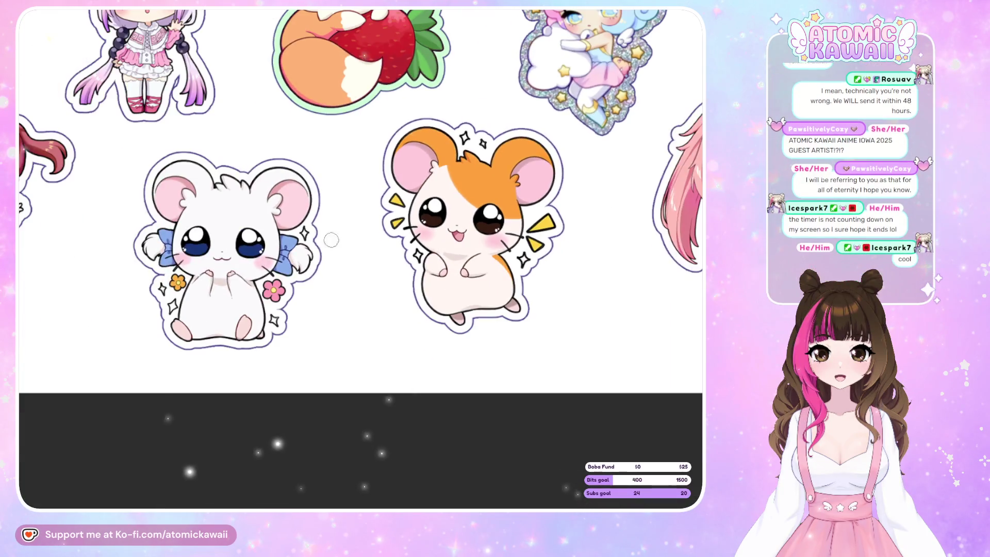
{"action": "scroll", "coordinate": [135, 154], "scroll_direction": "up", "scroll_amount": 4}
{"action": "scroll", "coordinate": [292, 427], "scroll_direction": "up", "scroll_amount": 1}
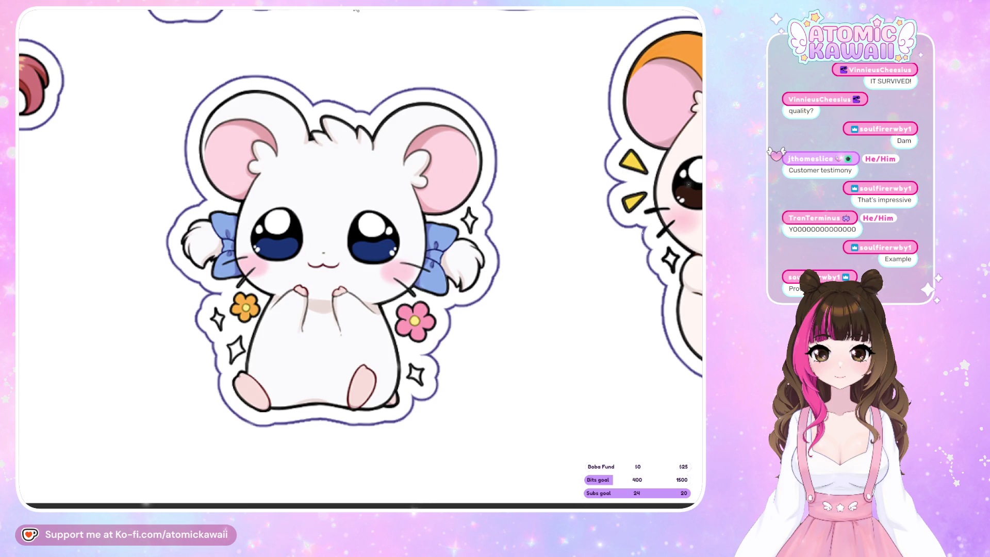
{"action": "scroll", "coordinate": [359, 76], "scroll_direction": "down", "scroll_amount": 10}
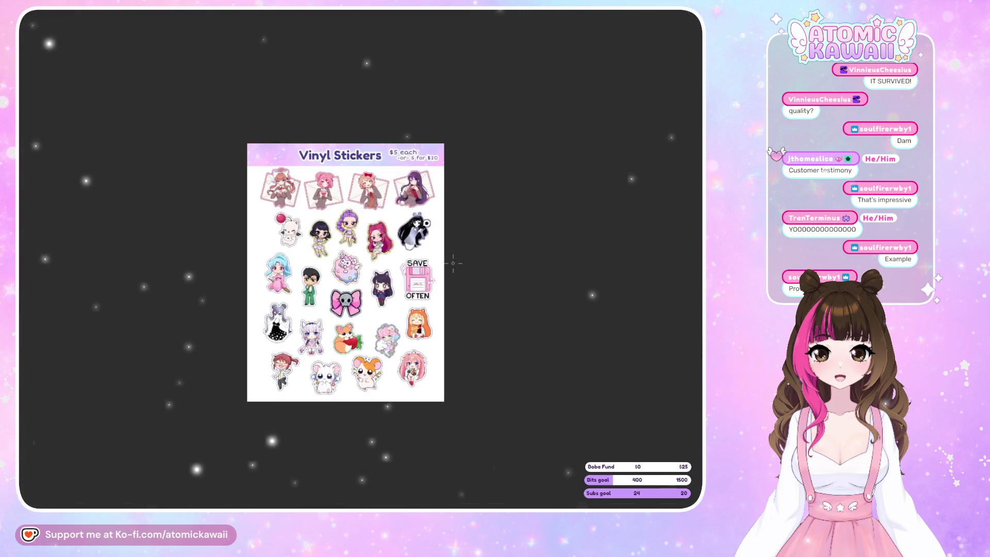
- Zoom out to the full Vinyl Stickers sheet, then advance to the witch-in-forest illustration
{"action": "scroll", "coordinate": [214, 212], "scroll_direction": "up", "scroll_amount": 2}
{"action": "scroll", "coordinate": [633, 227], "scroll_direction": "up", "scroll_amount": 1}
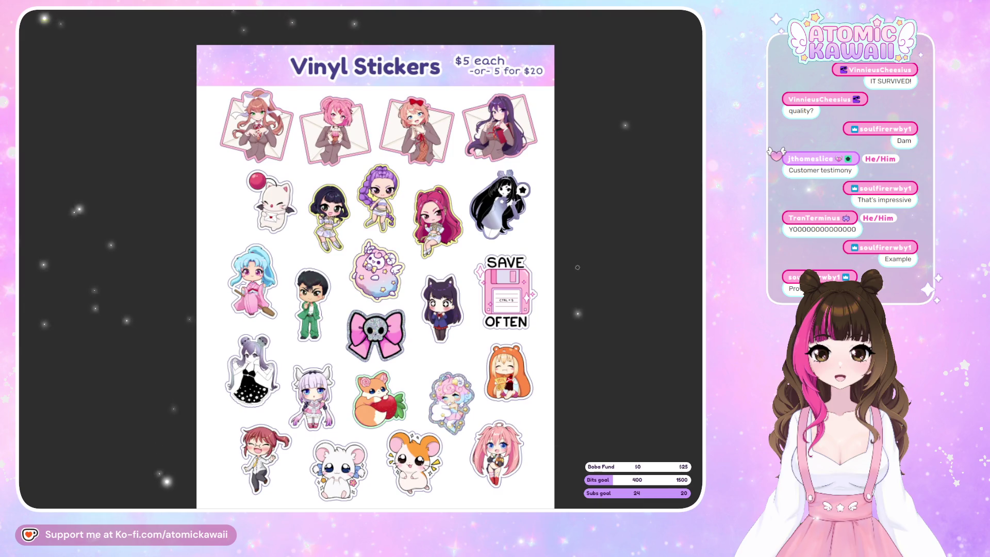
{"action": "scroll", "coordinate": [232, 265], "scroll_direction": "up", "scroll_amount": 2}
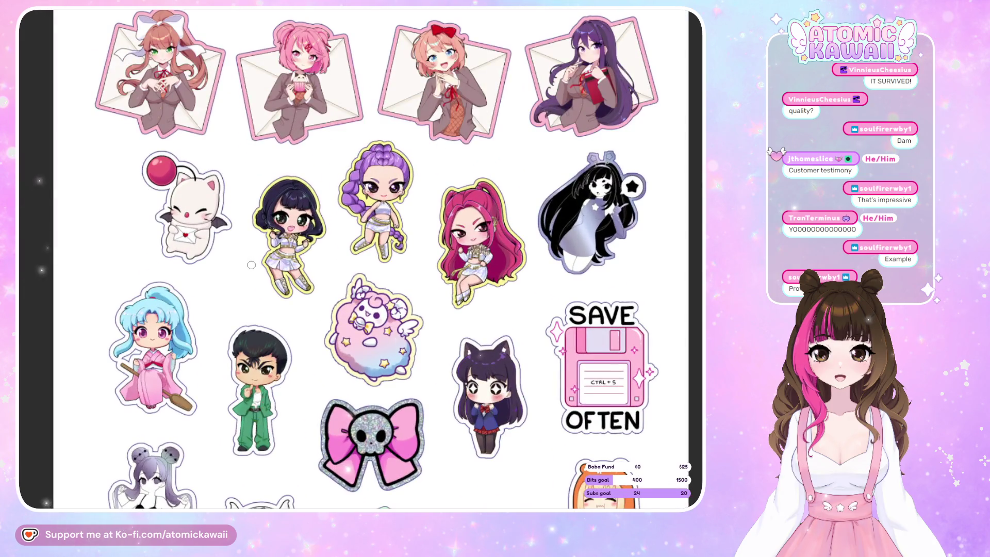
{"action": "scroll", "coordinate": [281, 328], "scroll_direction": "down", "scroll_amount": 4}
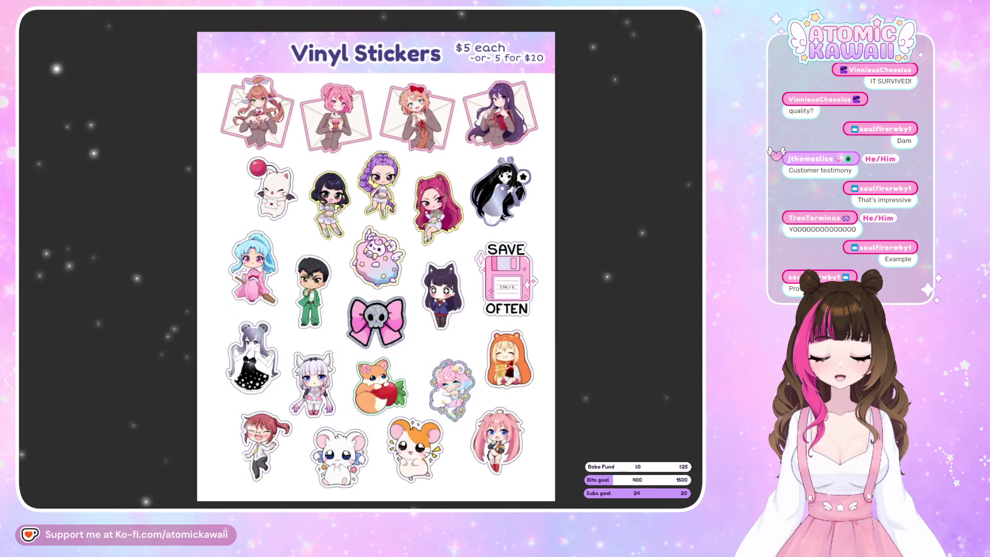
{"action": "scroll", "coordinate": [281, 328], "scroll_direction": "up", "scroll_amount": 1}
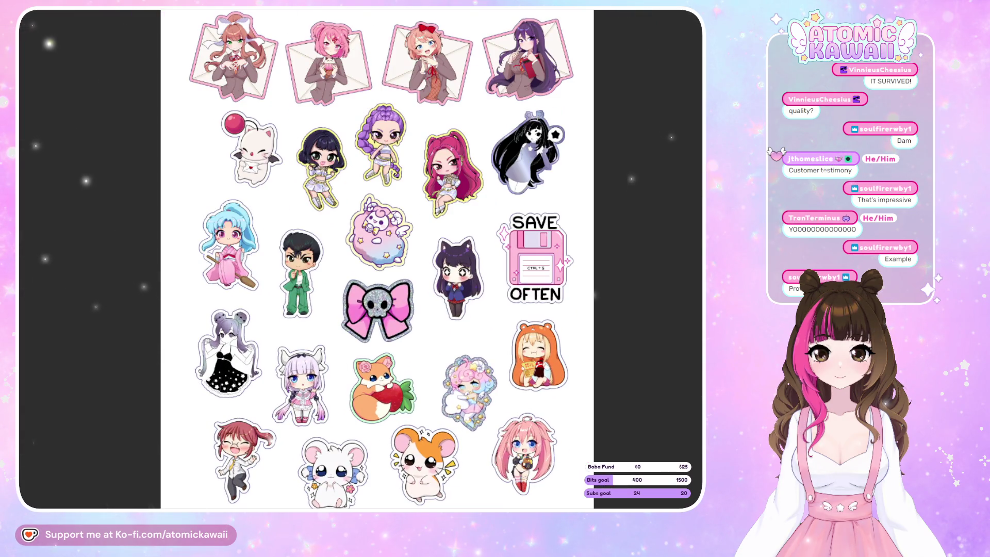
{"action": "key", "text": "Right"}
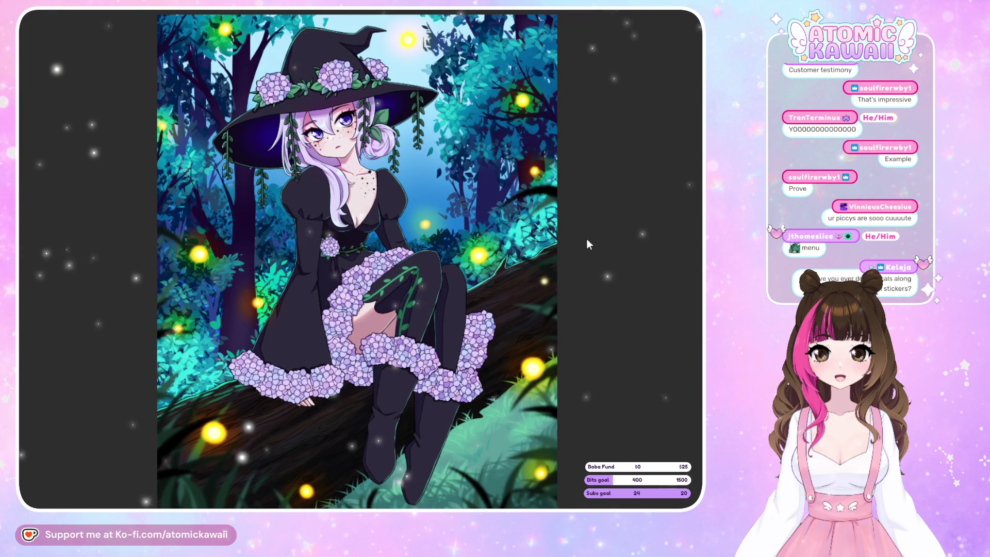
- Advance from the witch illustration to the pink sketch of the girl hugging the plush
{"action": "key", "text": "Right"}
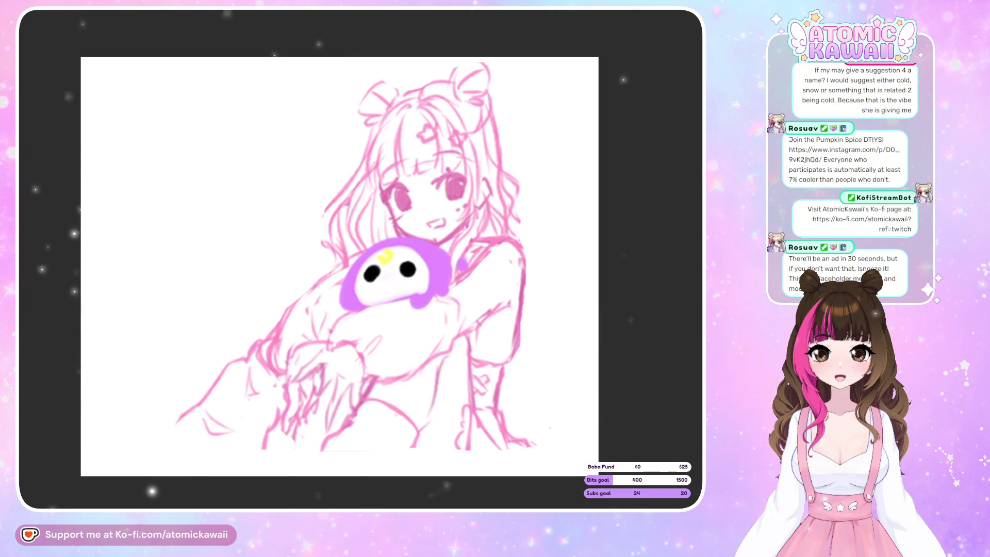
- Undo three trial pink strokes right of the figure, then extend the left leg line to the canvas bottom
{"action": "mouse_move", "coordinate": [560, 350]}
{"action": "left_mouse_down"}
{"action": "mouse_move", "coordinate": [572, 357]}
{"action": "mouse_move", "coordinate": [549, 384]}
{"action": "left_mouse_up"}
{"action": "key", "text": "ctrl+z"}
{"action": "key", "text": "ctrl+z"}
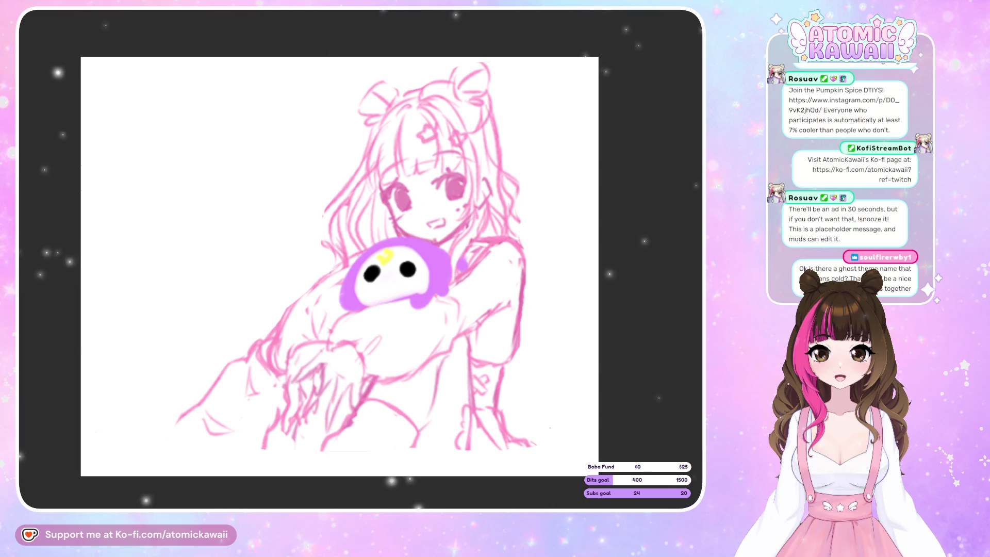
{"action": "left_click_drag", "start_coordinate": [541, 364], "coordinate": [560, 361]}
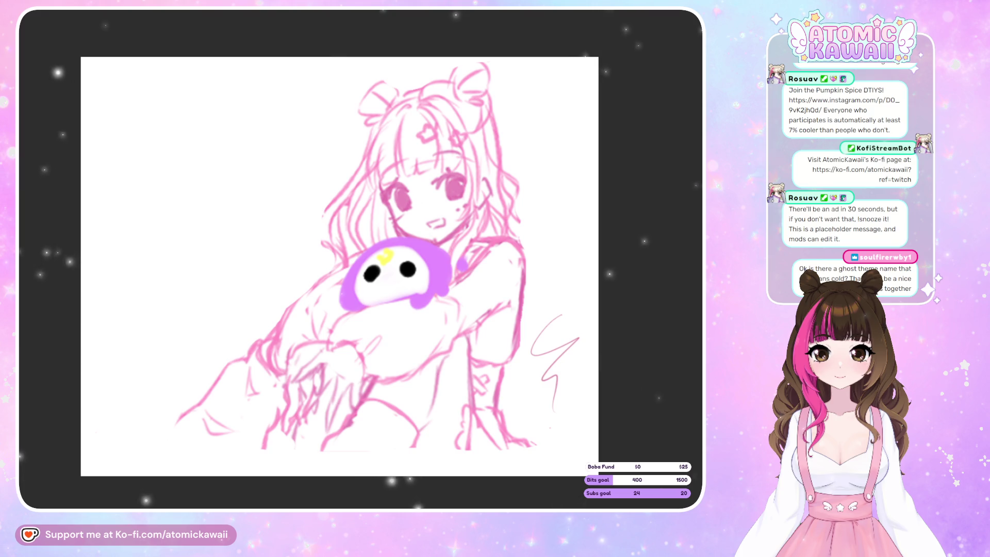
{"action": "key", "text": "ctrl+z"}
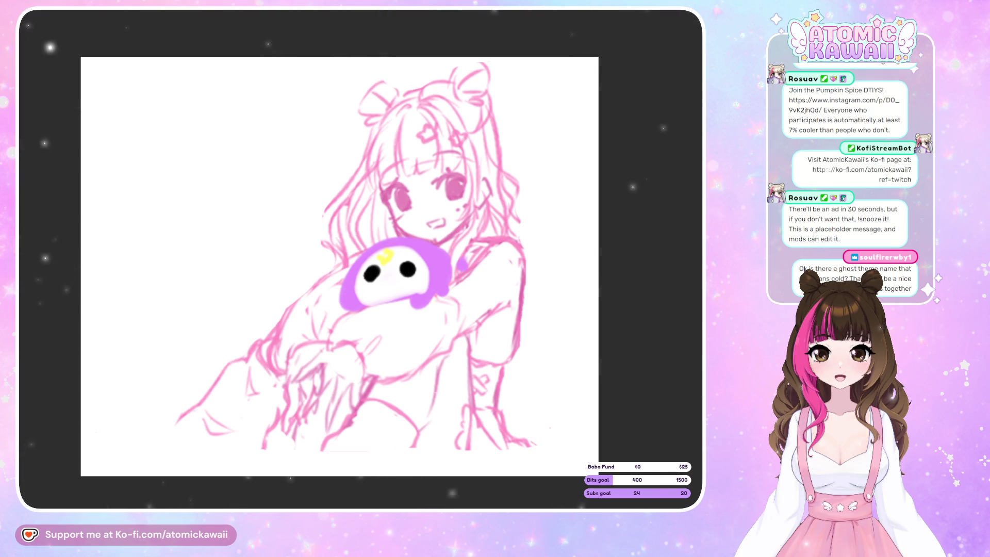
{"action": "left_click_drag", "start_coordinate": [553, 278], "coordinate": [541, 316]}
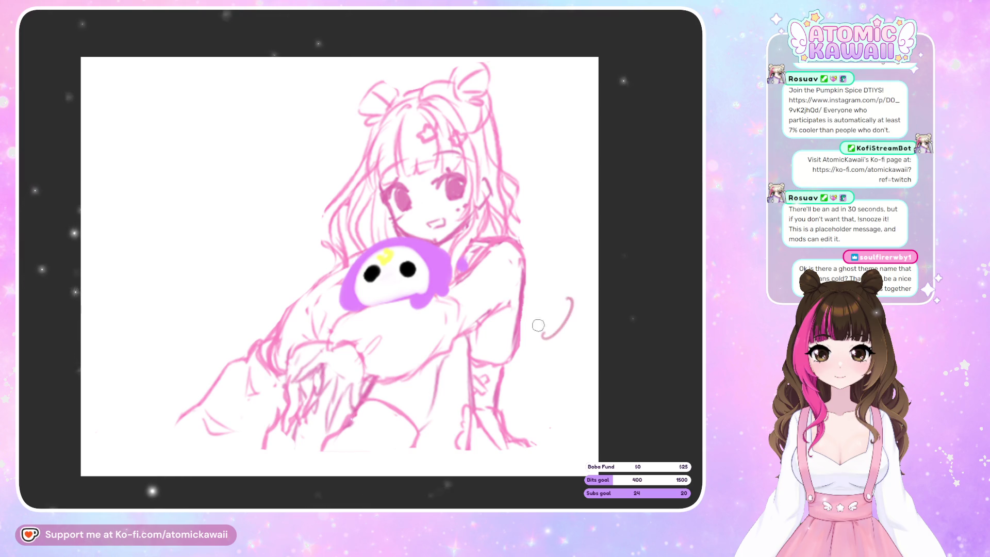
{"action": "key", "text": "ctrl+z"}
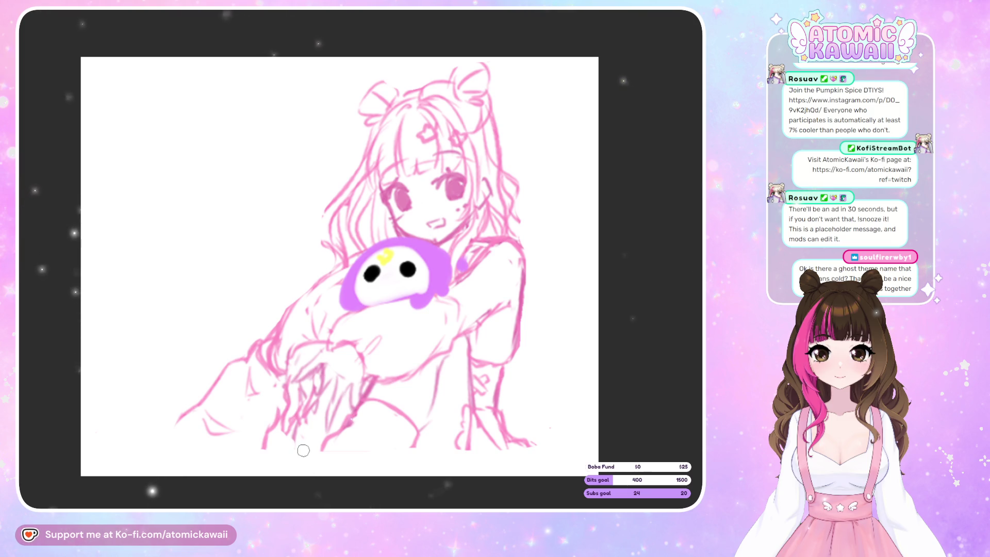
{"action": "left_click_drag", "start_coordinate": [174, 425], "coordinate": [133, 470]}
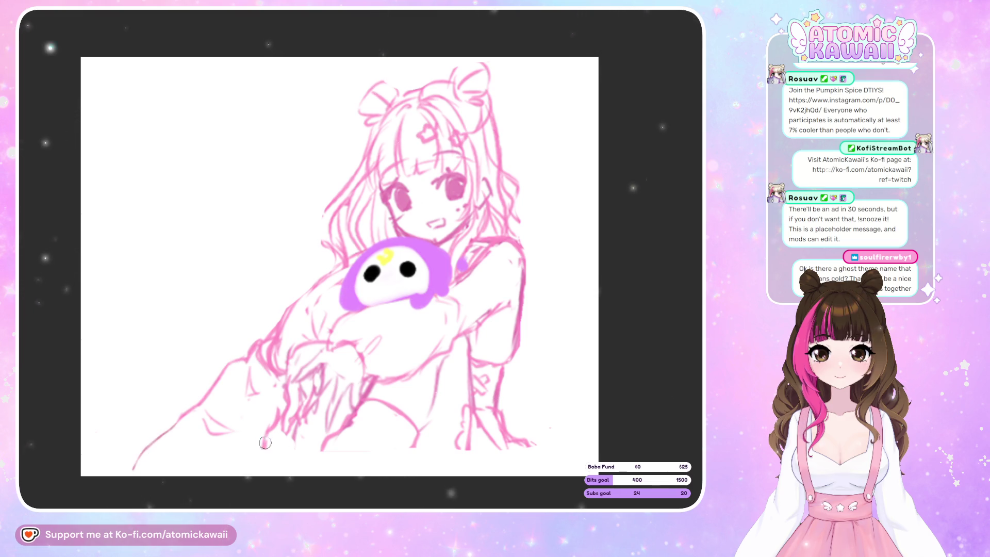
{"action": "left_click_drag", "start_coordinate": [131, 468], "coordinate": [104, 482]}
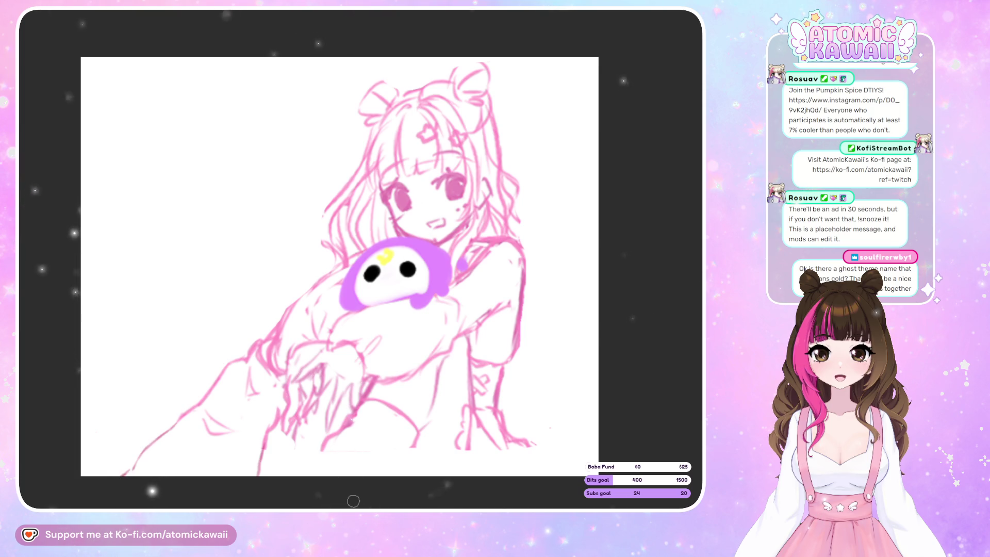